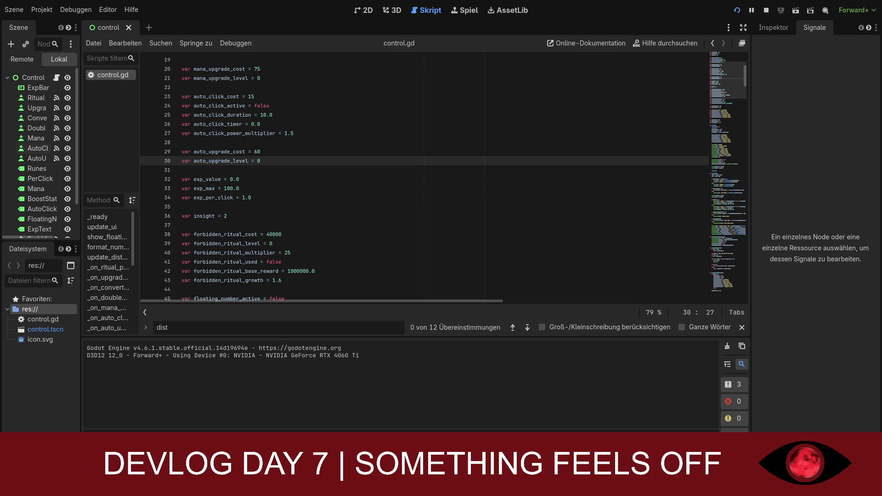
- Change the insight declaration from 2 to 0 in control.gd
left_click(238, 225)
scroll(237, 225, "up", 1)
left_click(237, 241)
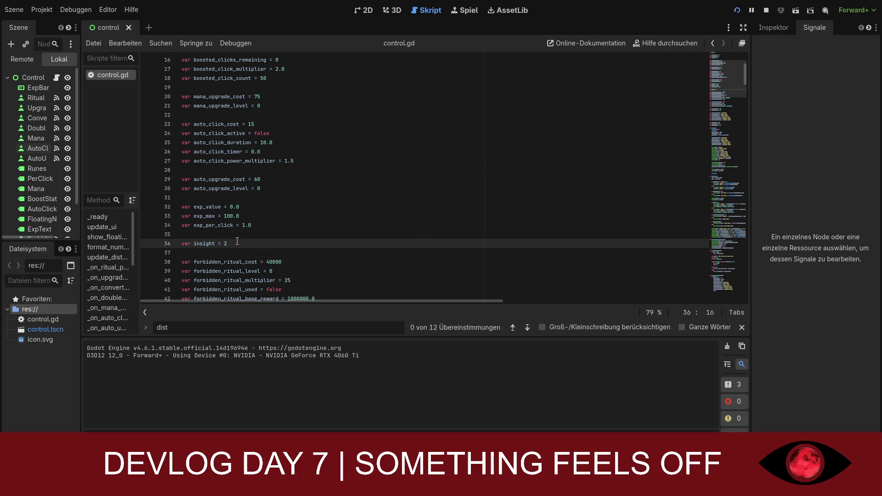
key("BackSpace")
type("0")
- Scroll to review glitch_duration = 1 and the glitch_timer randf_range(8.0, 12.0) in _ready
scroll(237, 241, "down", 9)
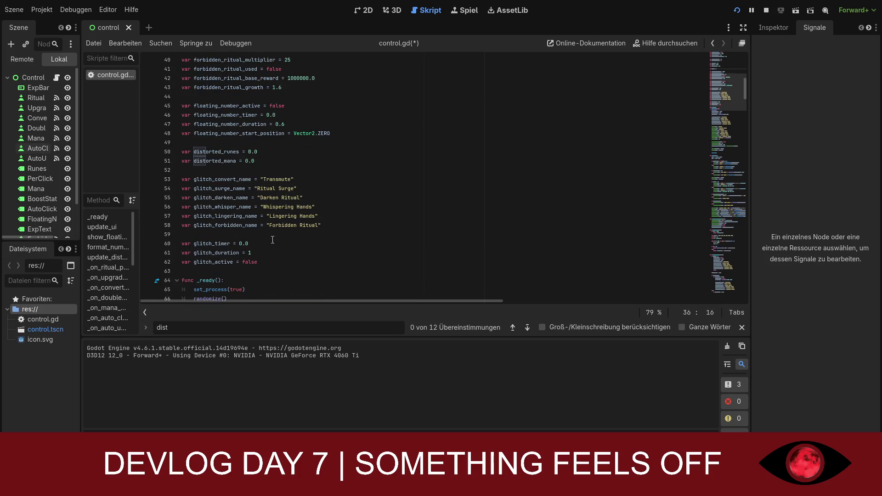
left_click(249, 225)
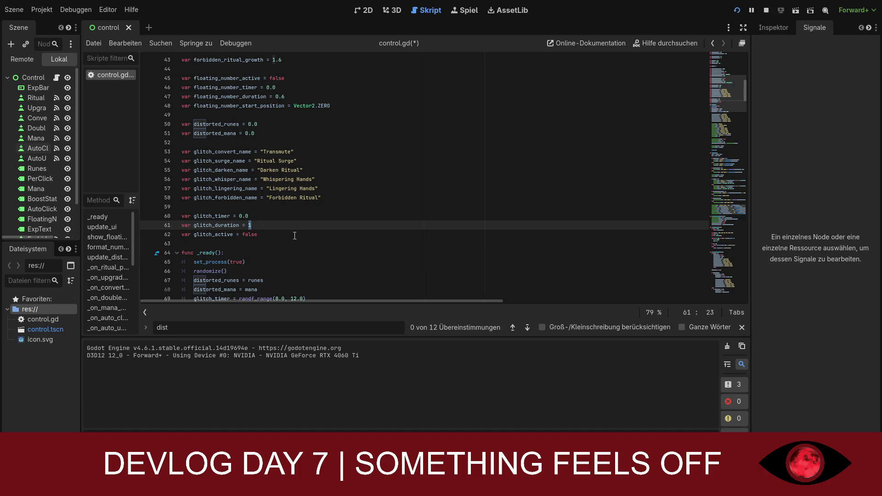
scroll(297, 235, "up", 1)
scroll(319, 237, "down", 2)
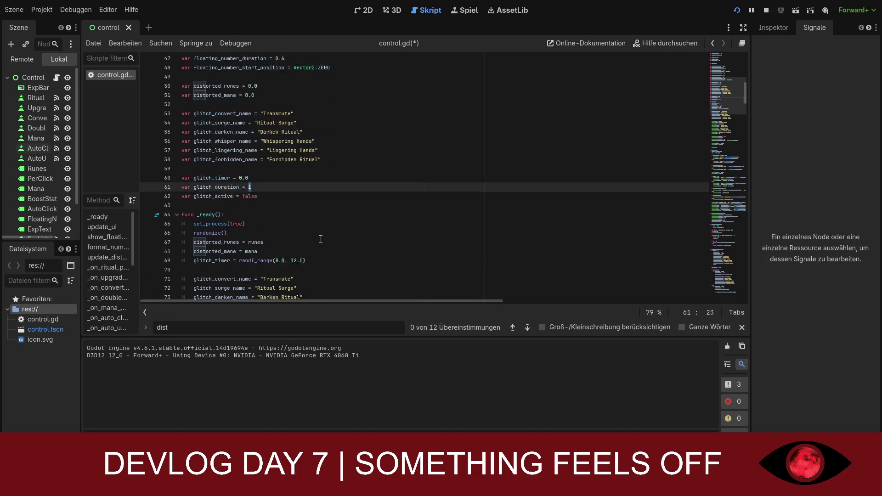
scroll(321, 239, "down", 1)
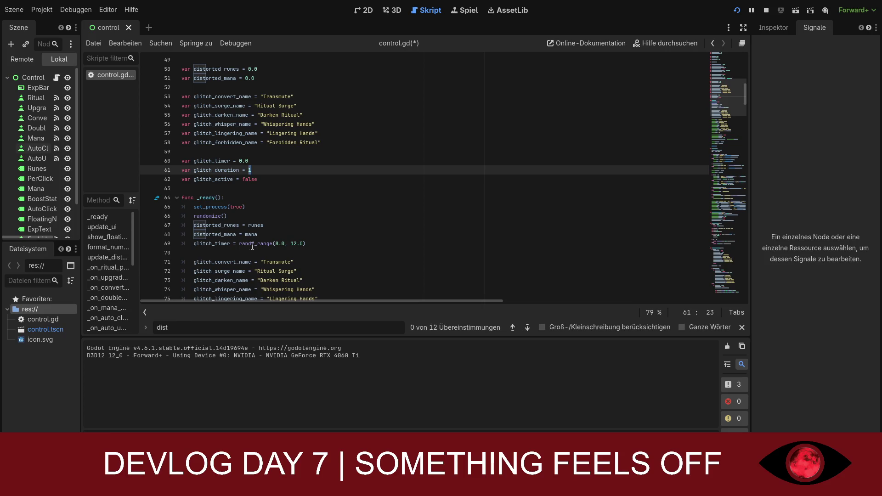
- Copy randf_range(8.0, 12.0) from the glitch_timer line over glitch_duration's value of 1
left_click_drag(239, 244, 306, 244)
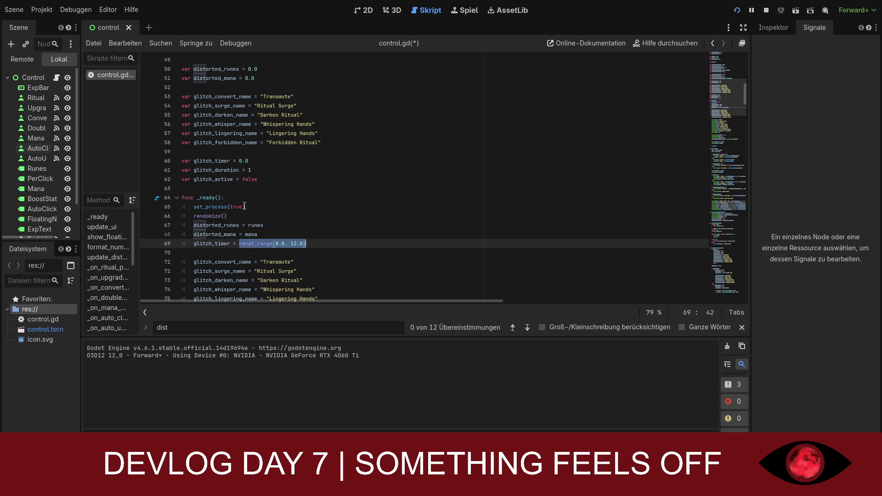
key("ctrl+c")
left_click(267, 170)
key("BackSpace")
key("ctrl+v")
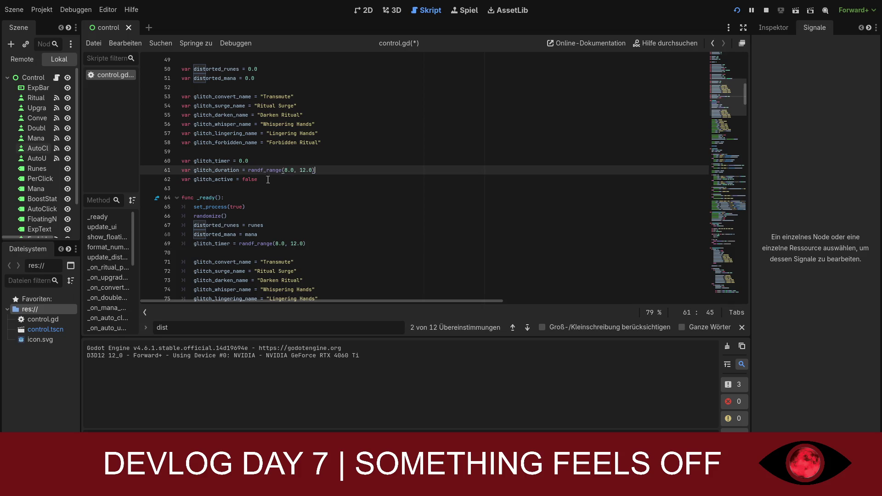
- Change the pasted range bounds to 1.5 and 2.5
left_click_drag(285, 170, 294, 170)
key("BackSpace")
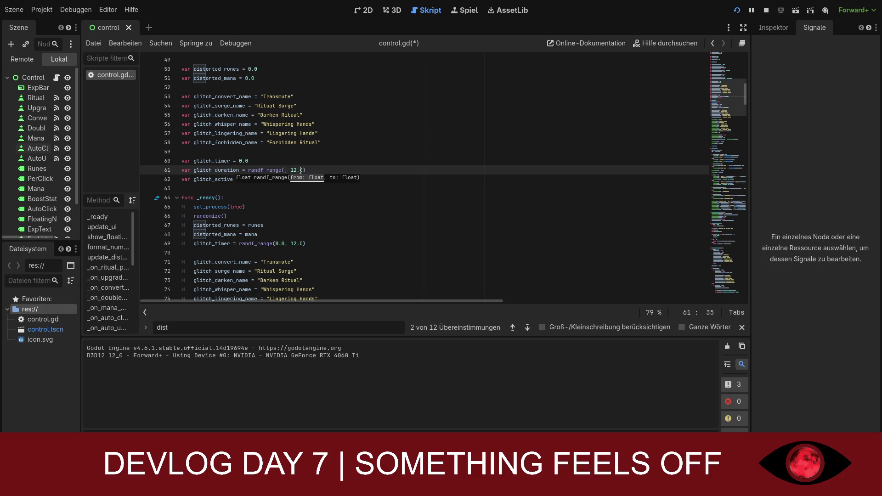
type("1.5")
left_click_drag(299, 170, 314, 170)
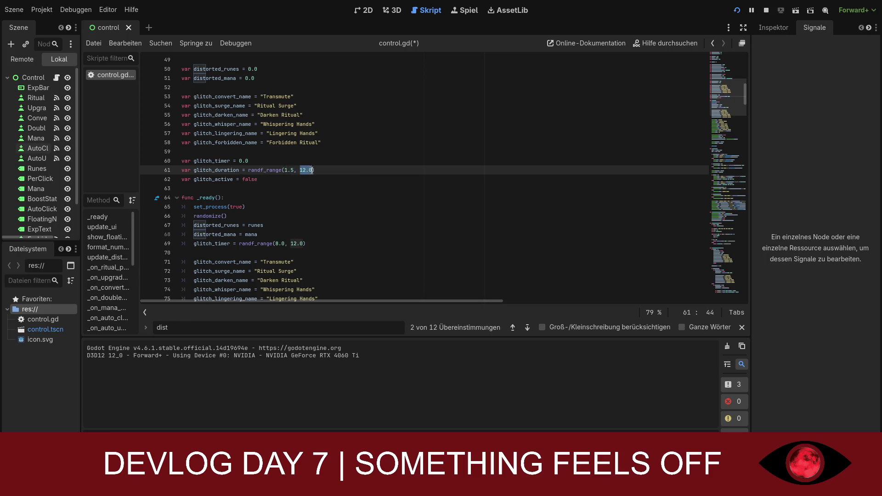
type("2.5")
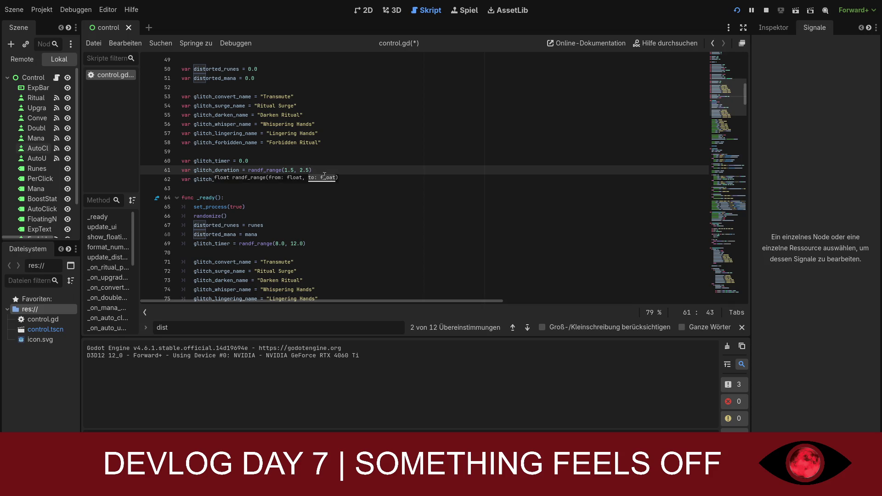
left_click(355, 188)
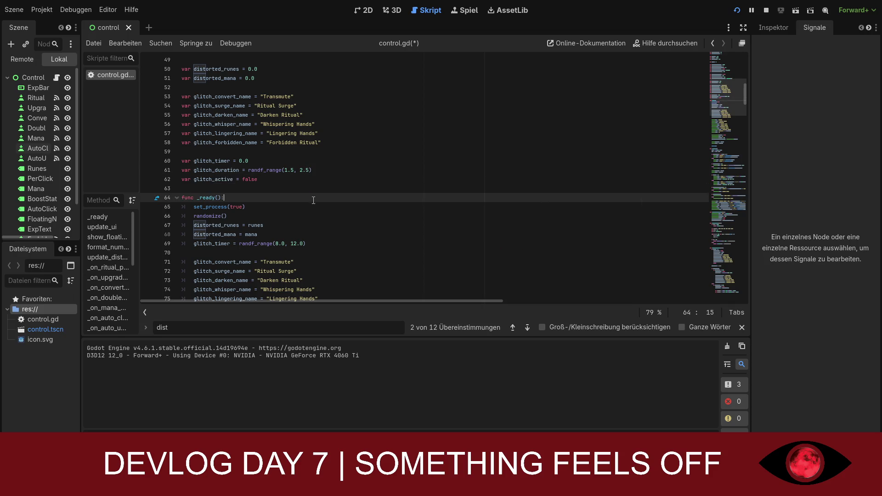
left_click(315, 173)
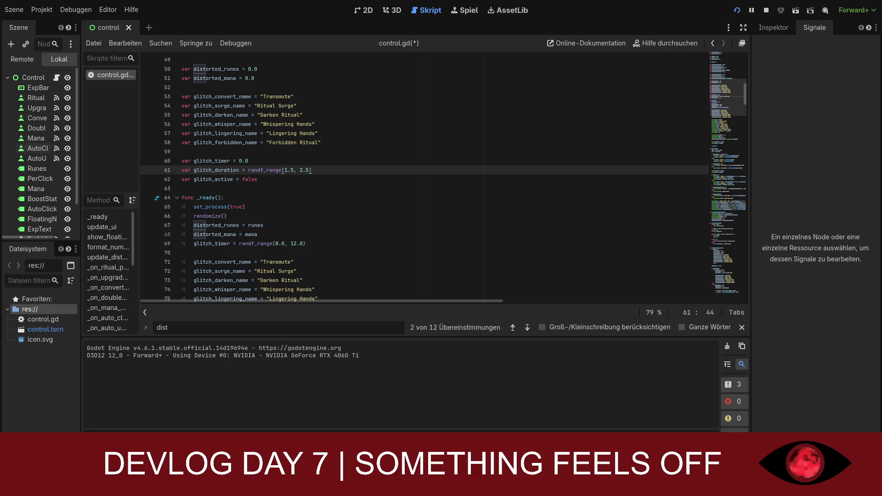
scroll(423, 177, "down", 1)
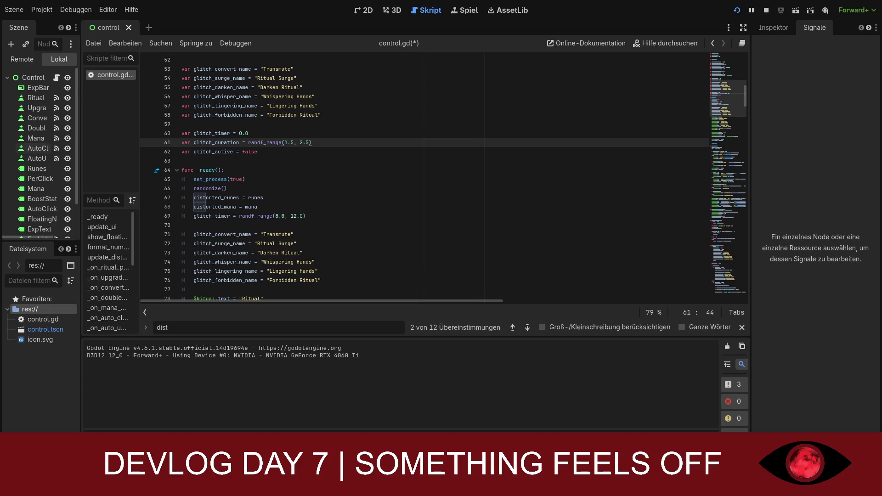
left_click(263, 198)
left_click(287, 170)
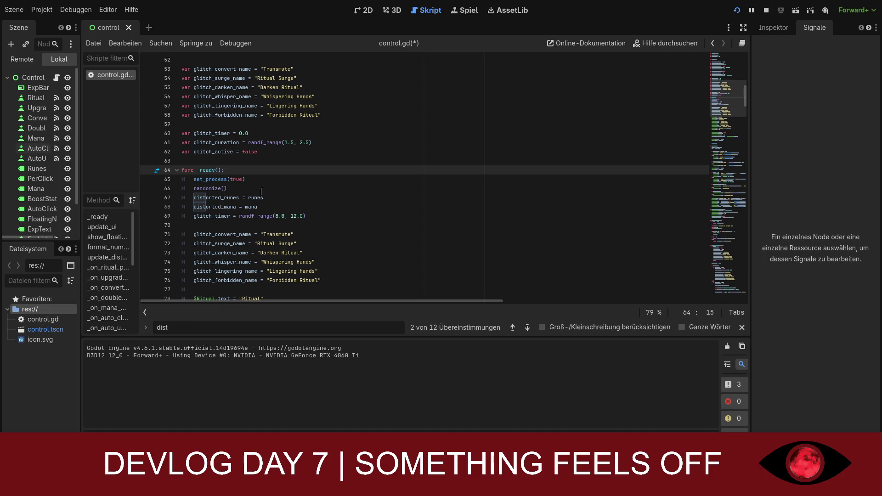
- Replace randf_range(1.5, 2.5) on the glitch_duration line with 1
left_click_drag(312, 142, 250, 143)
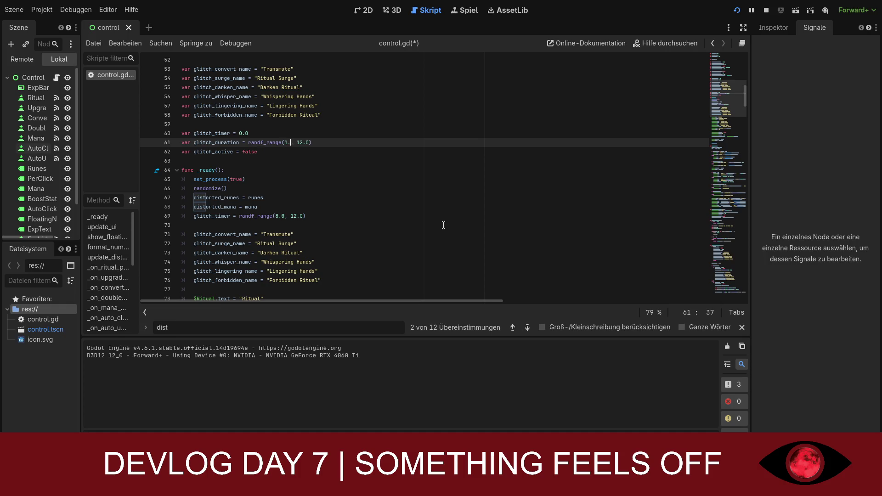
type("1")
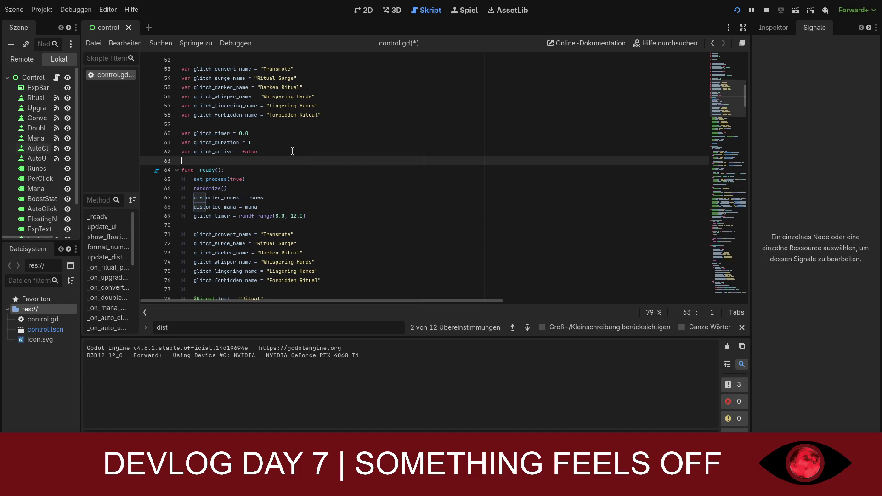
left_click(265, 138)
left_click(265, 142)
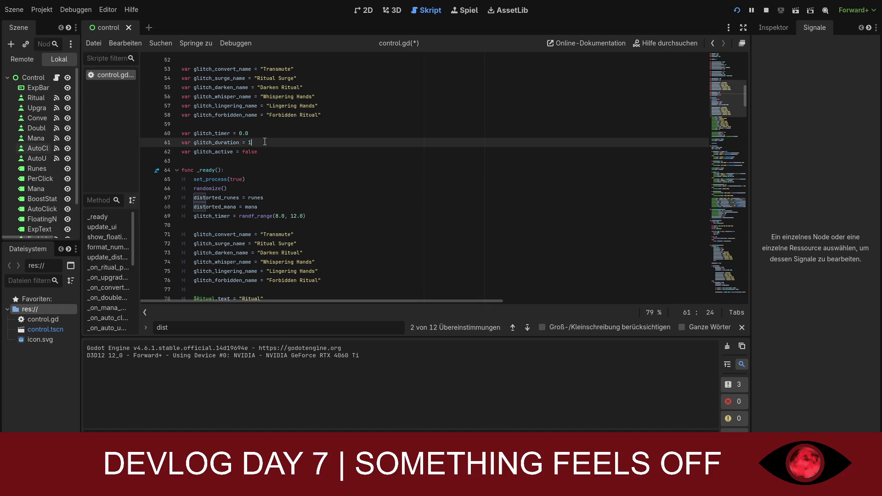
- Replace the old 'dist' term in the script search field with glitch_timer
left_click(200, 323)
key("Return")
key("ctrl+a")
key("BackSpace")
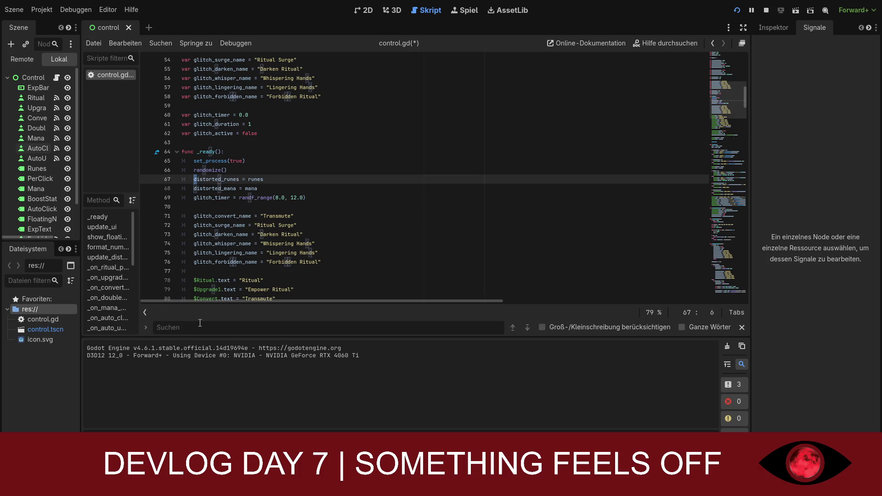
type("glitch")
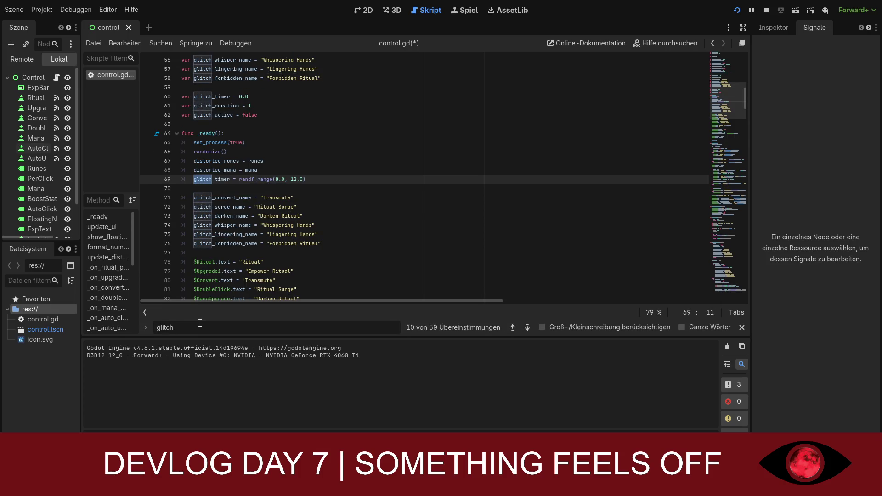
type("_timer")
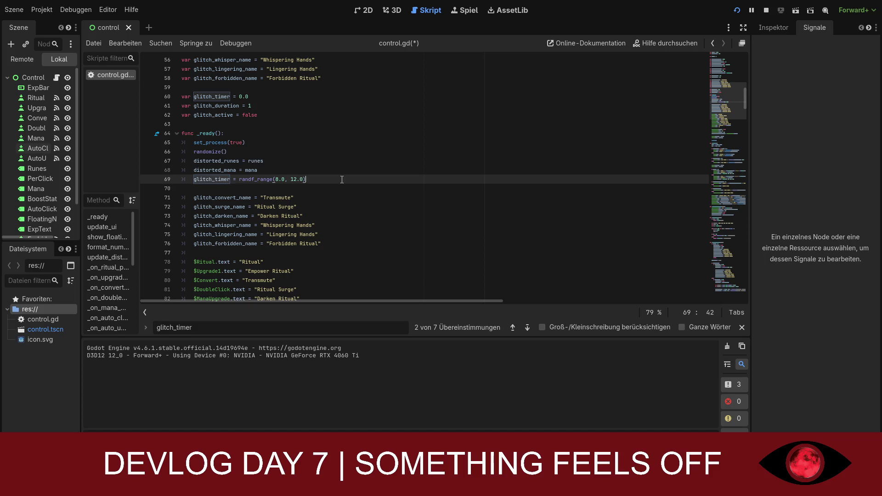
left_click(463, 198)
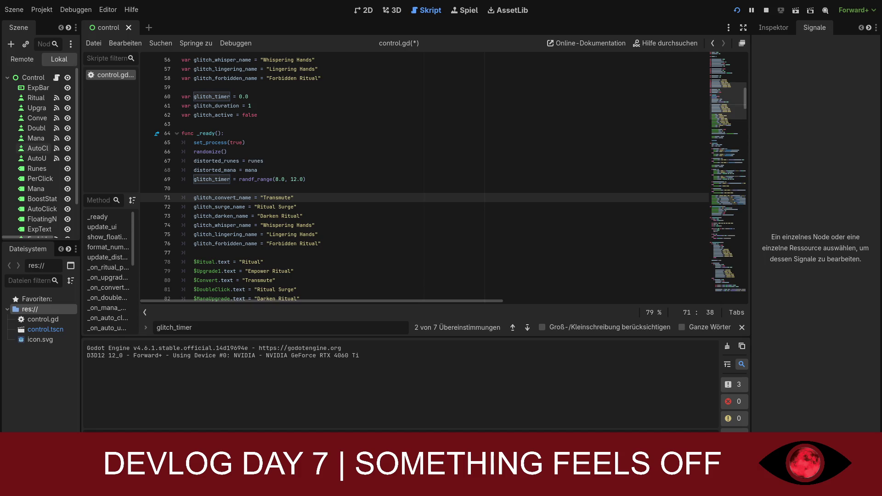
scroll(709, 172, "down", 10)
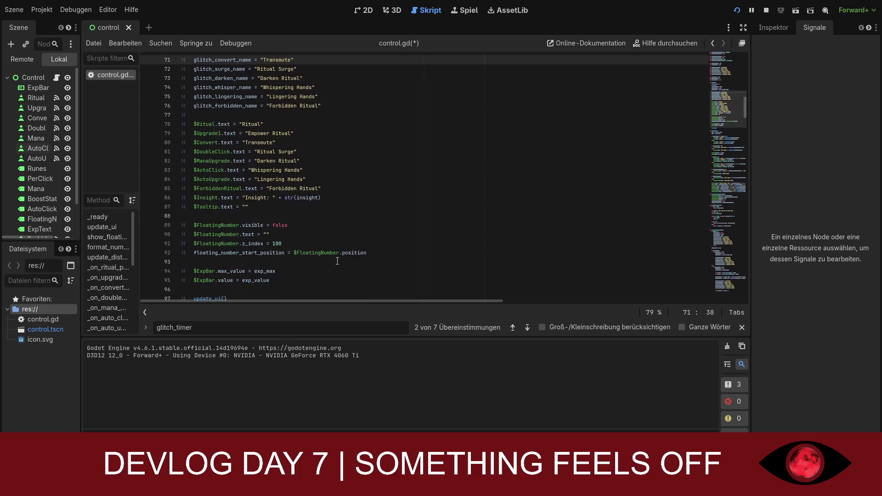
scroll(721, 184, "down", 20)
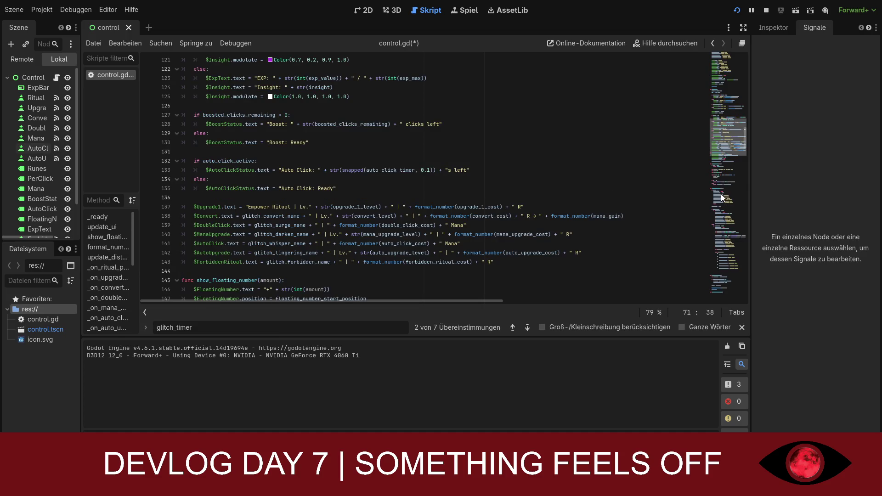
scroll(719, 226, "down", 20)
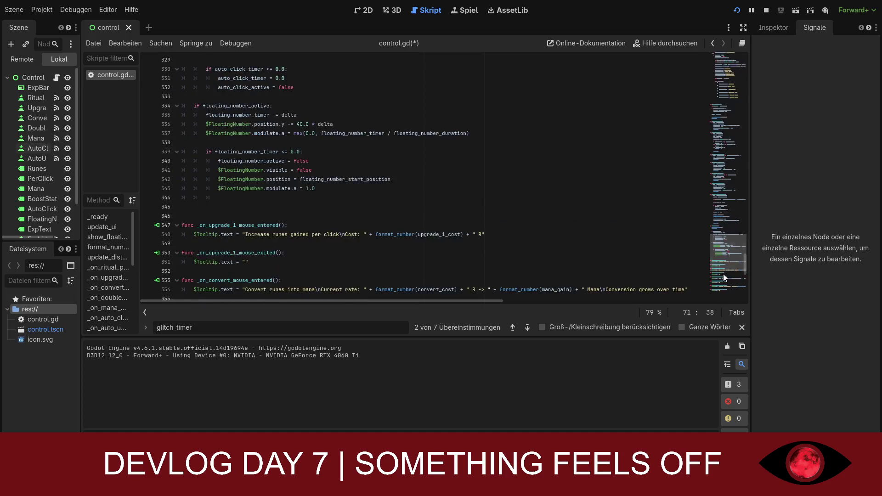
scroll(729, 258, "down", 3)
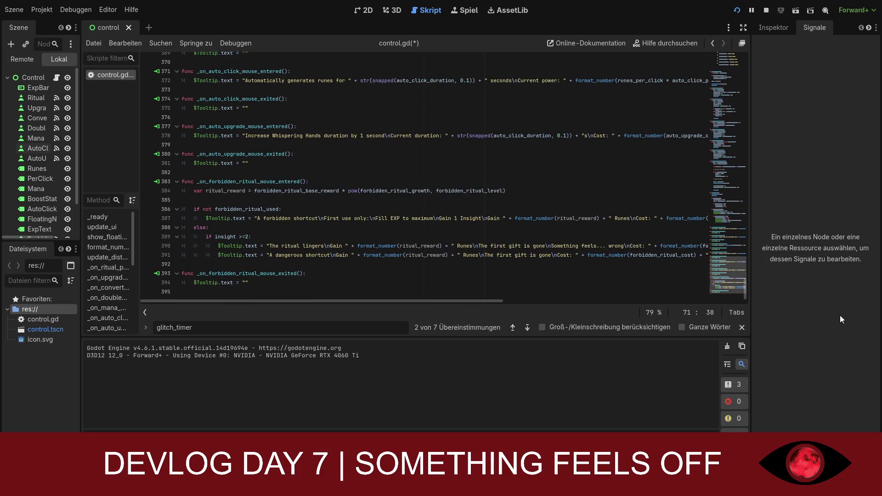